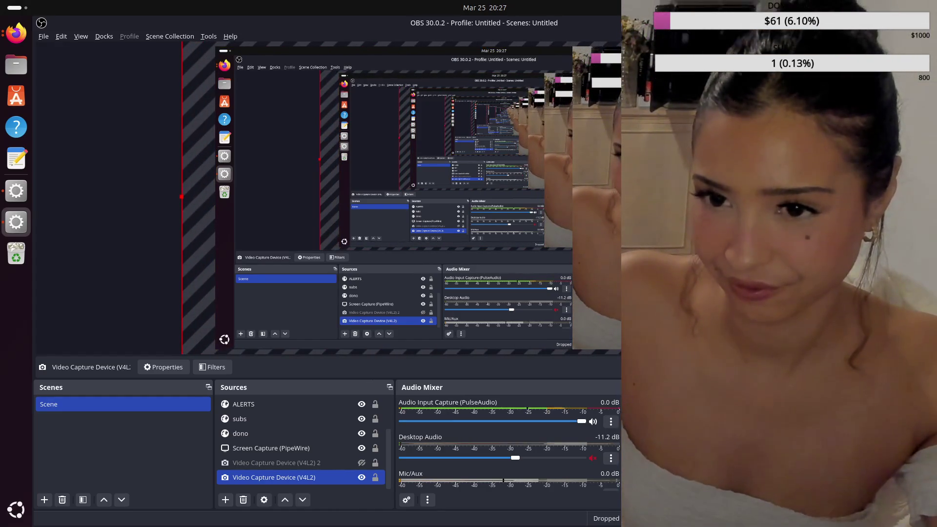
Step: Bring the Firefox window with the Google Drive skateboard preview to the front
{"action": "left_click", "coordinate": [16, 33]}
Step: Restore the skateblue.jpeg Drive preview window, then switch over to the Krita window
{"action": "left_click", "coordinate": [536, 238]}
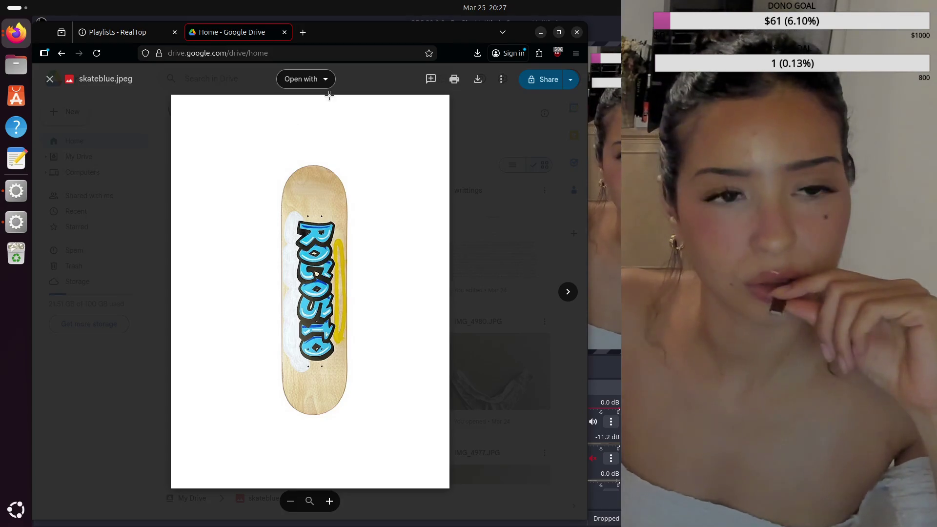
{"action": "left_click", "coordinate": [16, 222]}
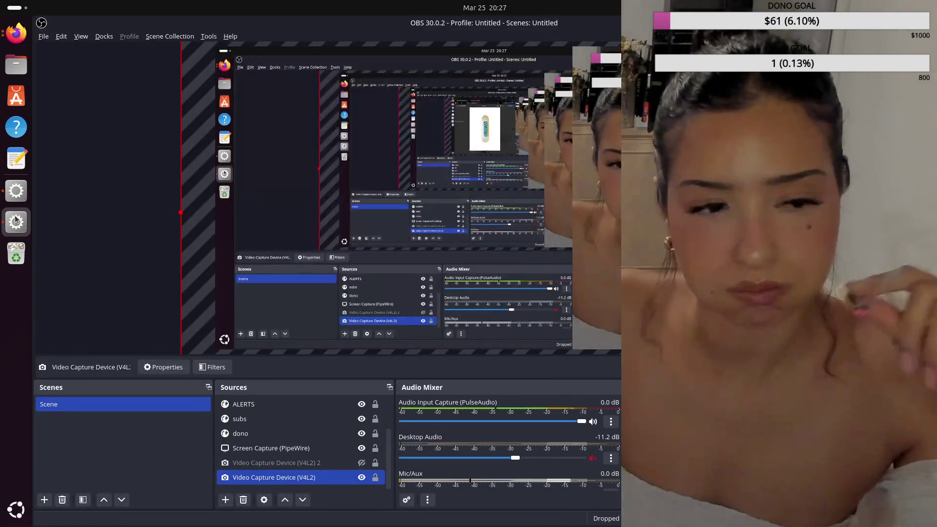
{"action": "left_click", "coordinate": [16, 191]}
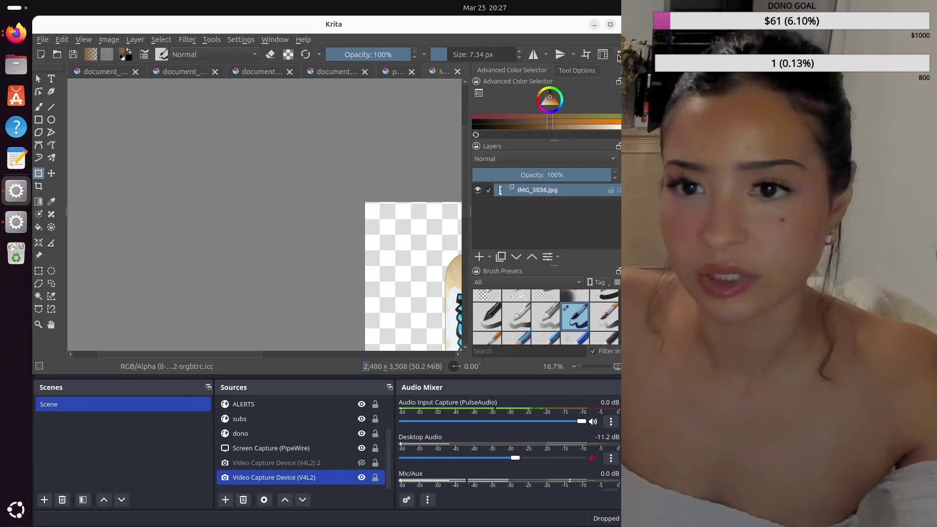
Step: Close Krita's documents and save the modified document_0 as skate.kra
{"action": "scroll", "coordinate": [289, 300], "scroll_direction": "down", "scroll_amount": 1}
{"action": "scroll", "coordinate": [295, 303], "scroll_direction": "up", "scroll_amount": 3}
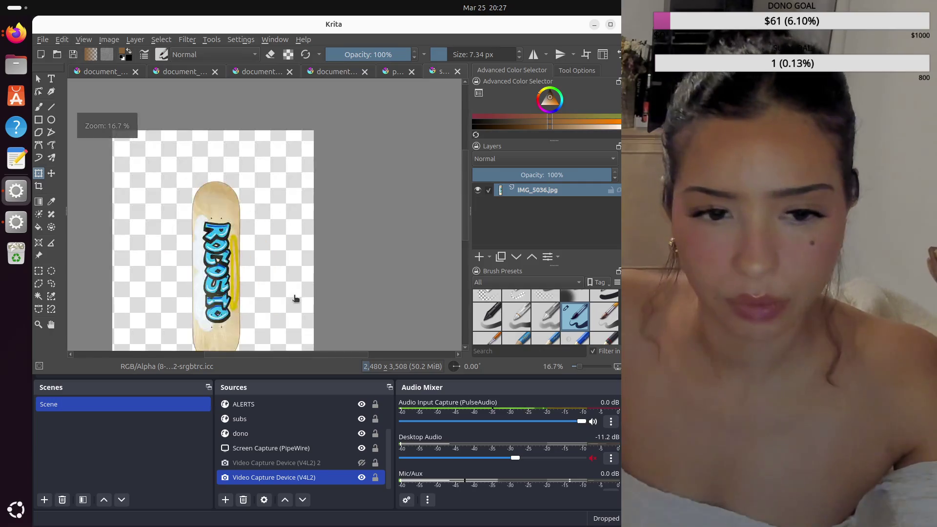
{"action": "key", "text": "ctrl+w"}
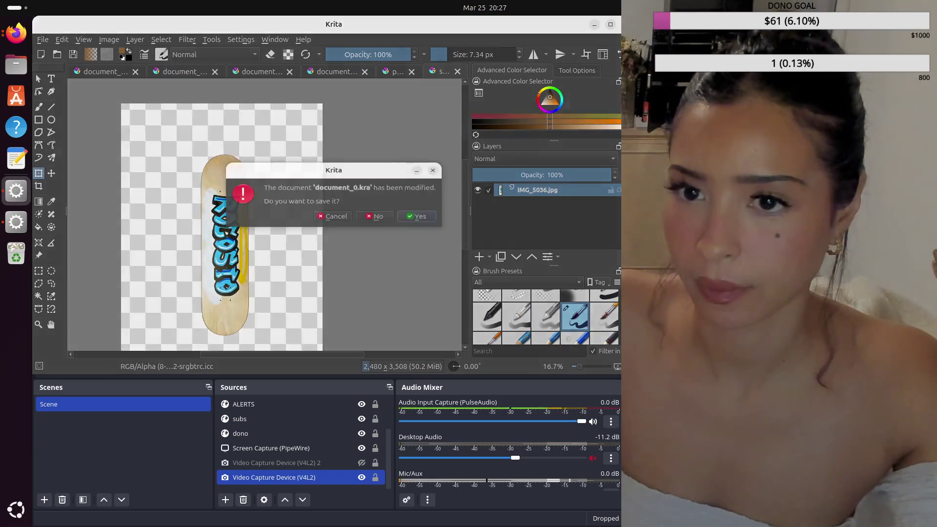
{"action": "left_click", "coordinate": [413, 219]}
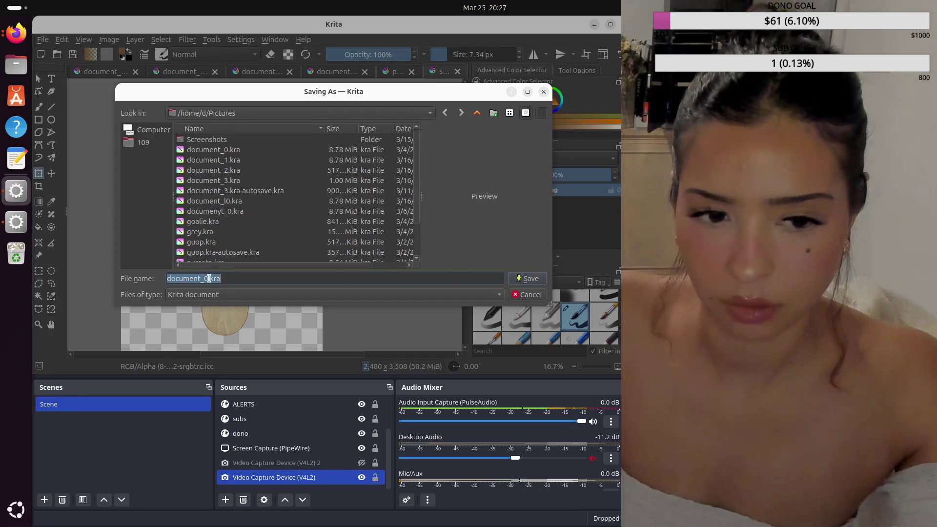
{"action": "key", "text": "BackSpace"}
{"action": "key", "text": "BackSpace"}
{"action": "key", "text": "BackSpace"}
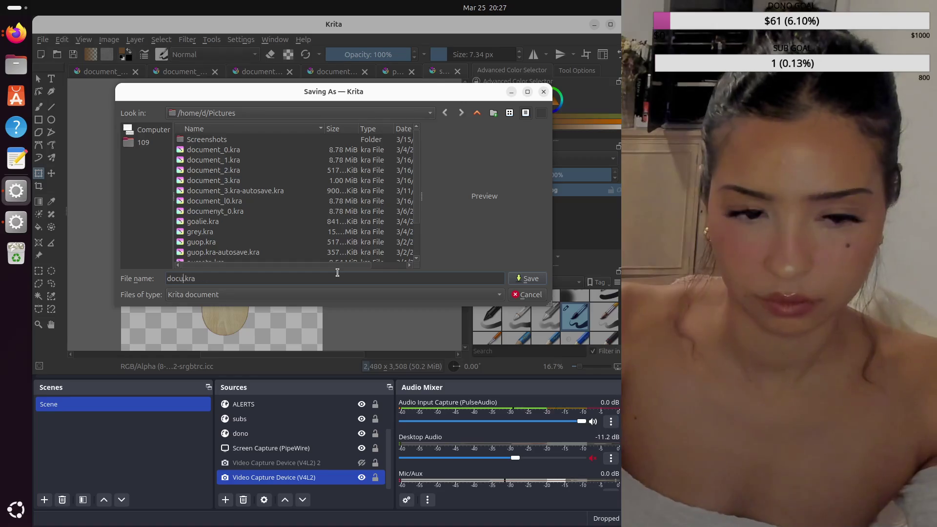
{"action": "type", "text": "skate"}
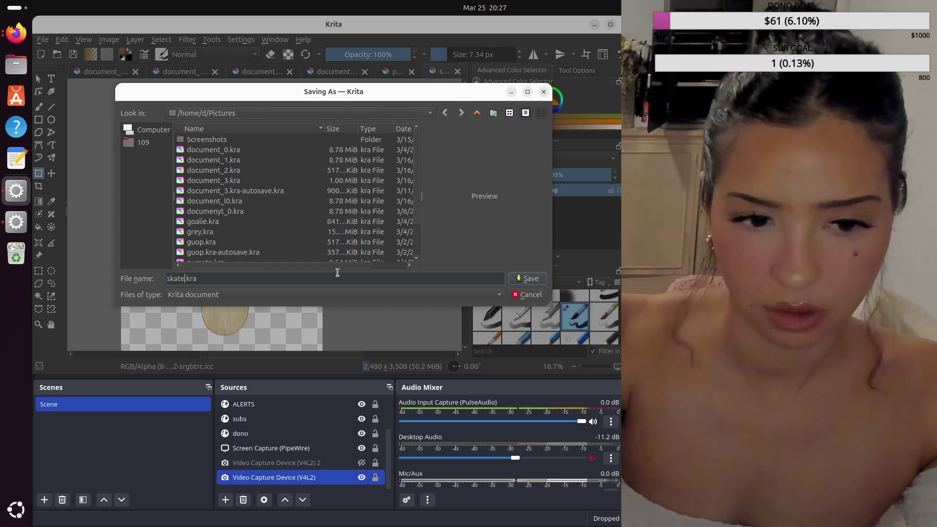
{"action": "key", "text": "Return"}
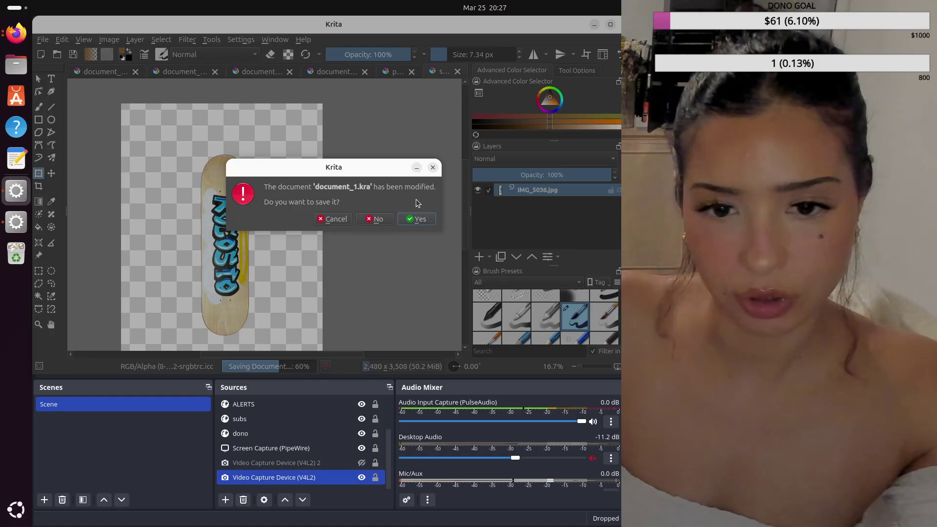
Step: Save document_1.kra, document_2.kra and document_3.kra over their existing files
{"action": "left_click", "coordinate": [418, 218]}
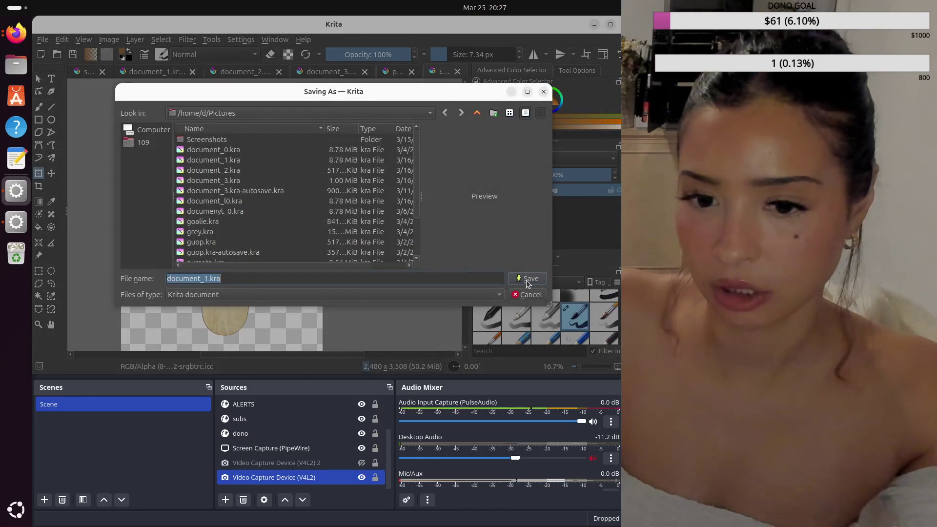
{"action": "left_click", "coordinate": [528, 280]}
{"action": "left_click", "coordinate": [376, 218]}
{"action": "left_click", "coordinate": [424, 214]}
{"action": "left_click", "coordinate": [528, 279]}
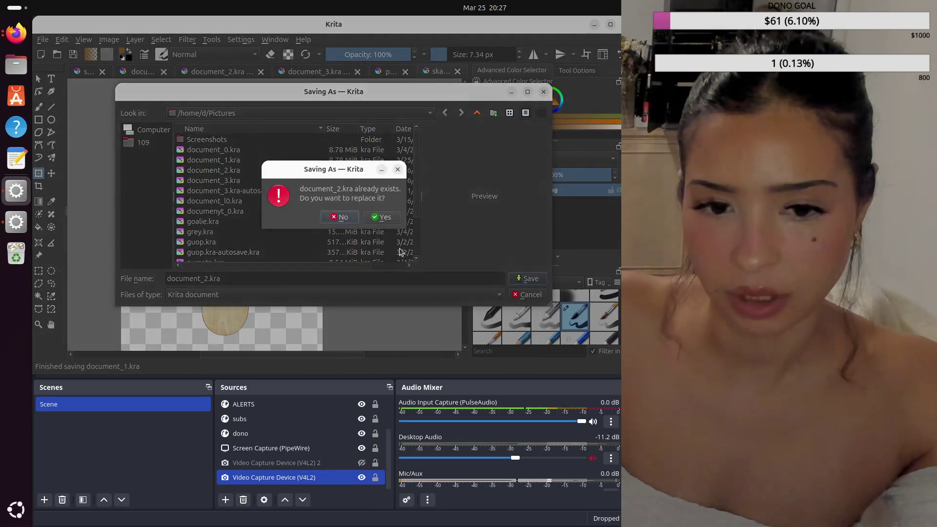
{"action": "left_click", "coordinate": [378, 217]}
{"action": "left_click", "coordinate": [417, 216]}
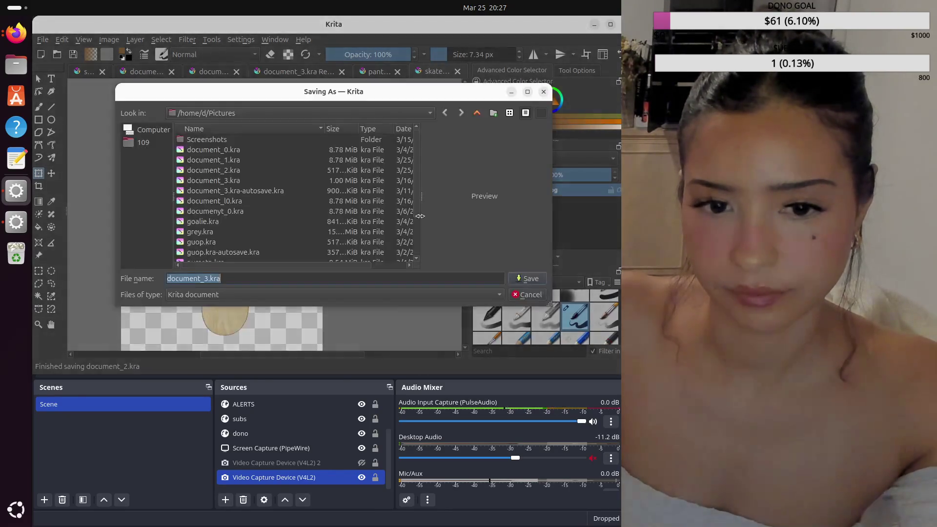
{"action": "left_click", "coordinate": [520, 279]}
{"action": "left_click", "coordinate": [381, 217]}
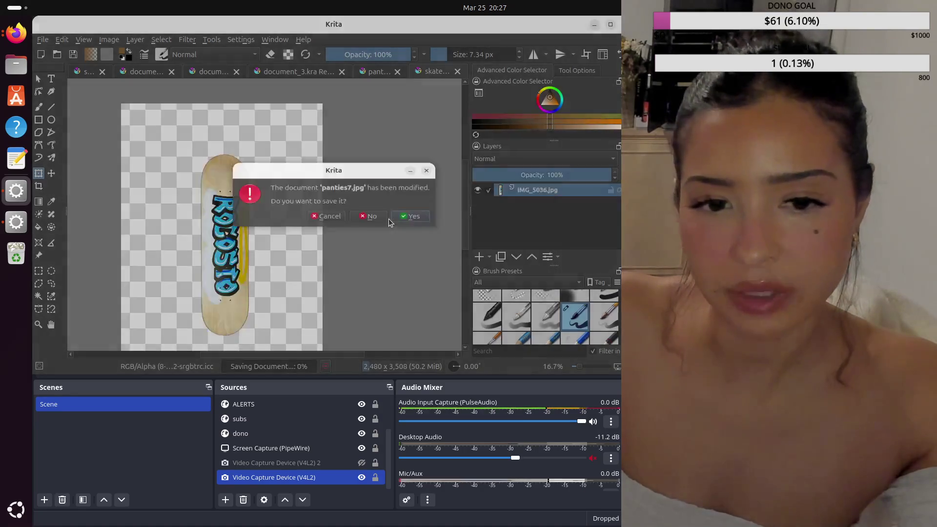
Step: Save the modified JPEG over its existing file and accept the JPEG export settings
{"action": "left_click", "coordinate": [405, 220]}
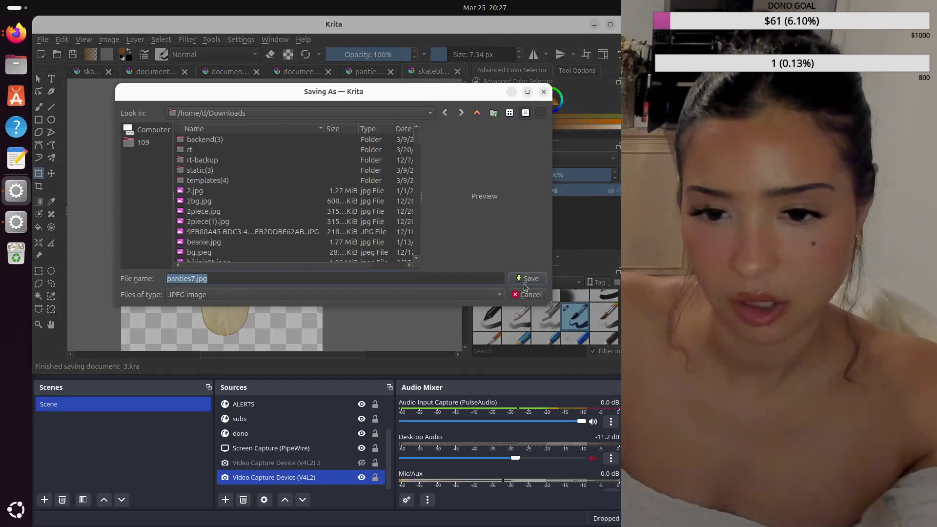
{"action": "left_click", "coordinate": [520, 281]}
{"action": "left_click", "coordinate": [378, 218]}
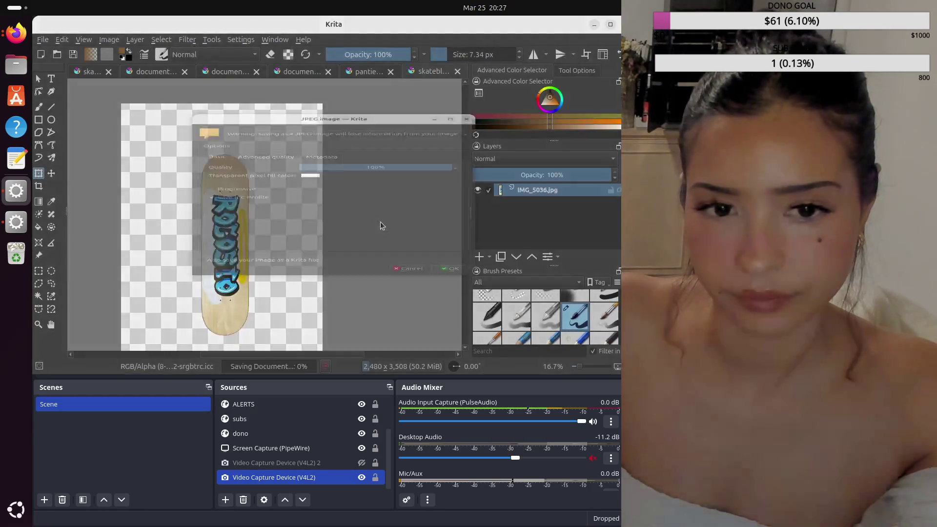
{"action": "left_click", "coordinate": [440, 329]}
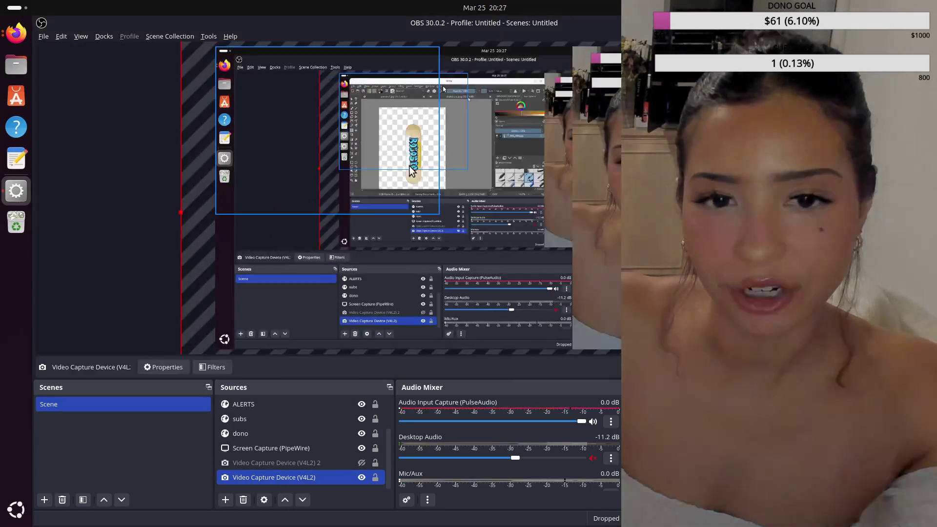
Step: Return to Firefox and open the VDO.Ninja viewer page from the recently visited sites
{"action": "left_click", "coordinate": [17, 32]}
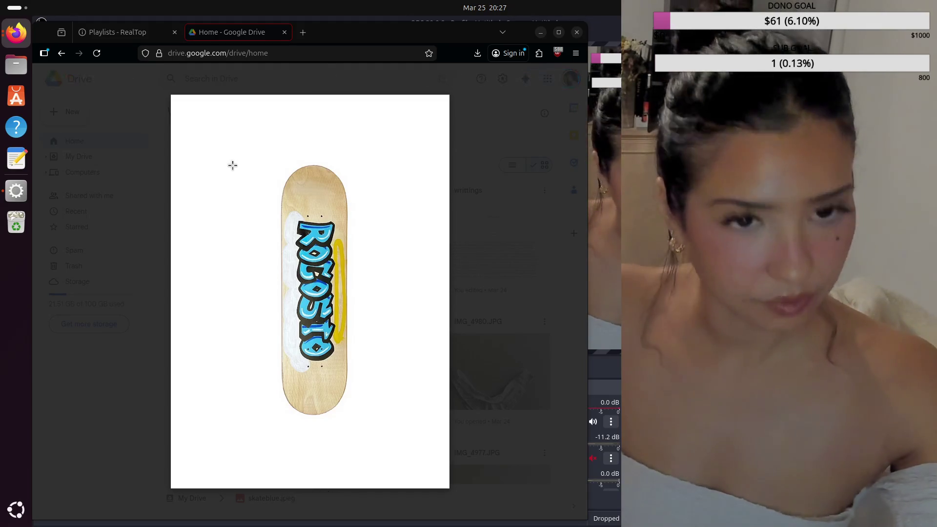
{"action": "left_click", "coordinate": [282, 54]}
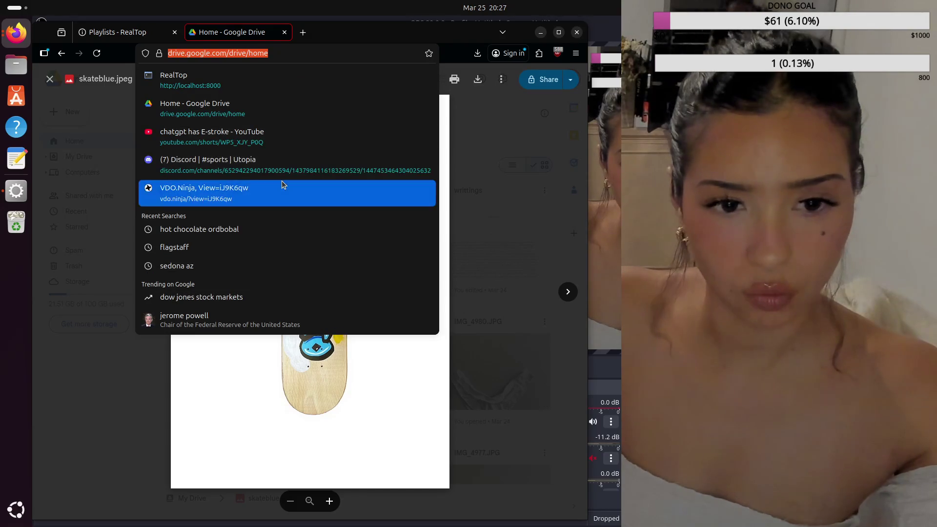
{"action": "left_click", "coordinate": [282, 184]}
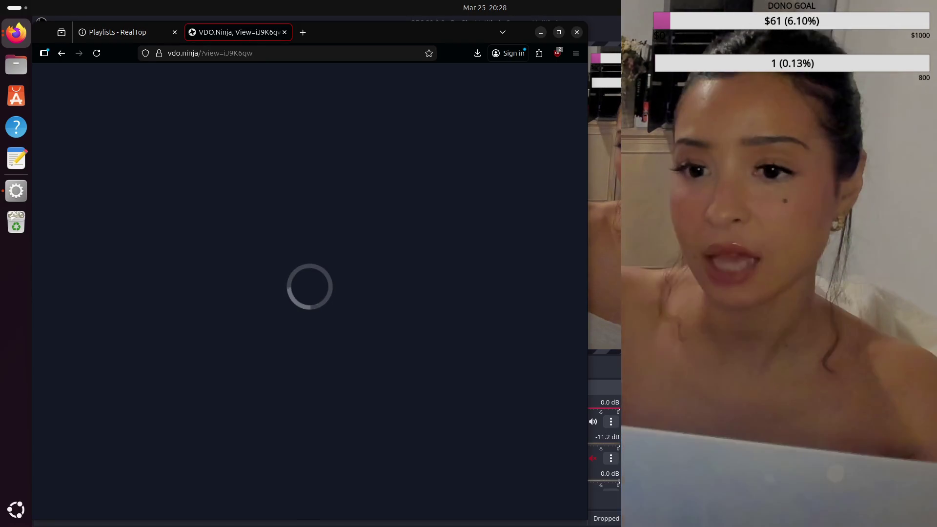
Step: Replace the view ID in the vdo.ninja address with the new stream ID and load it
{"action": "double_click", "coordinate": [241, 57]}
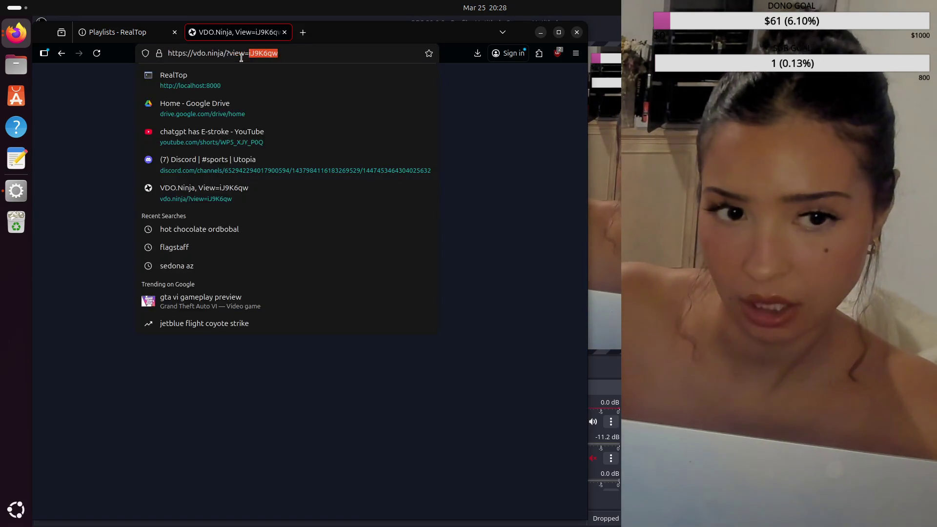
{"action": "key", "text": "BackSpace"}
{"action": "type", "text": "6"}
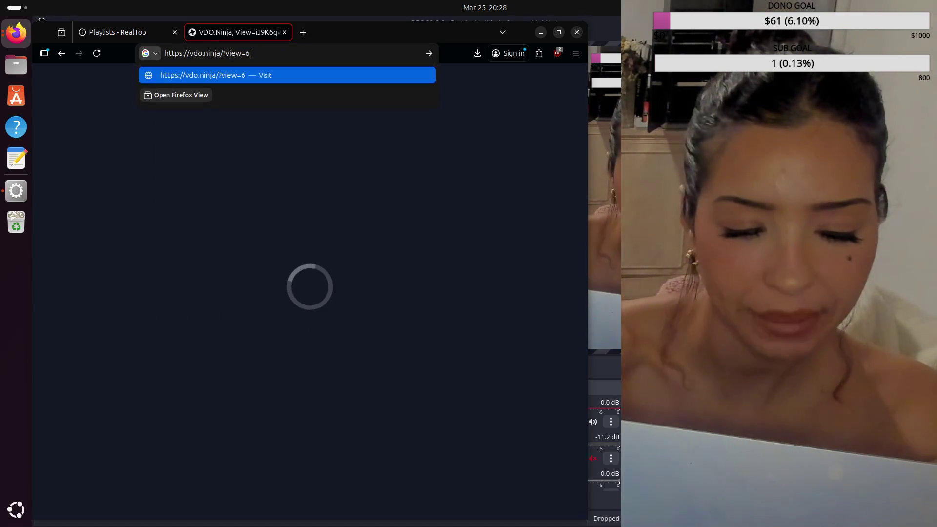
{"action": "type", "text": "Qt"}
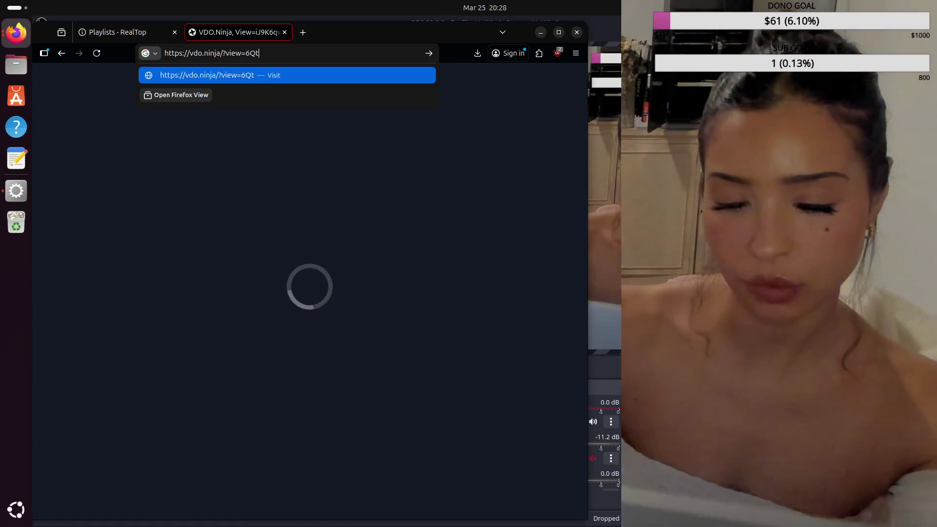
{"action": "type", "text": "8q"}
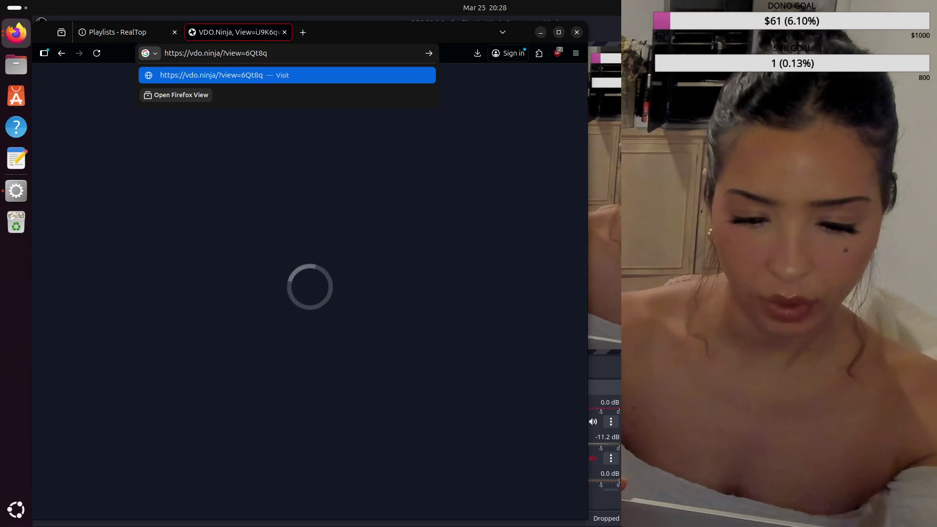
{"action": "type", "text": "Kp"}
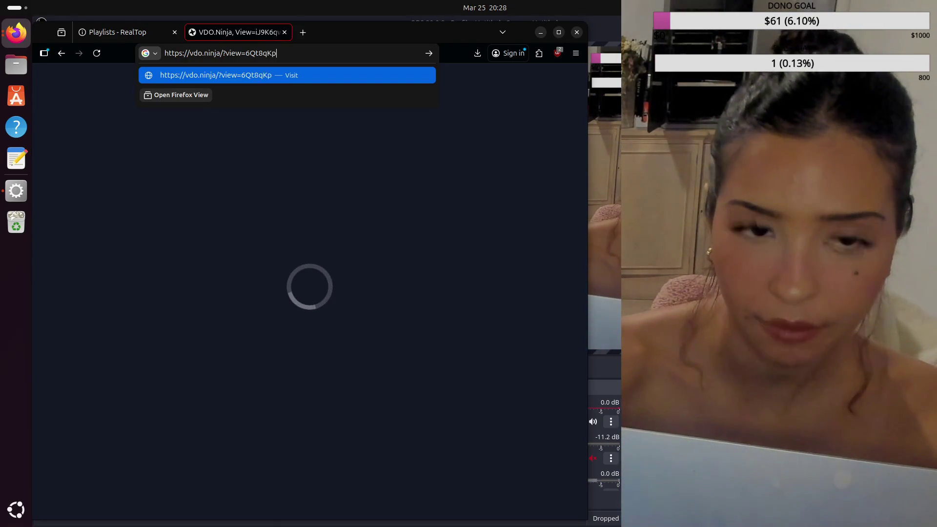
{"action": "key", "text": "Return"}
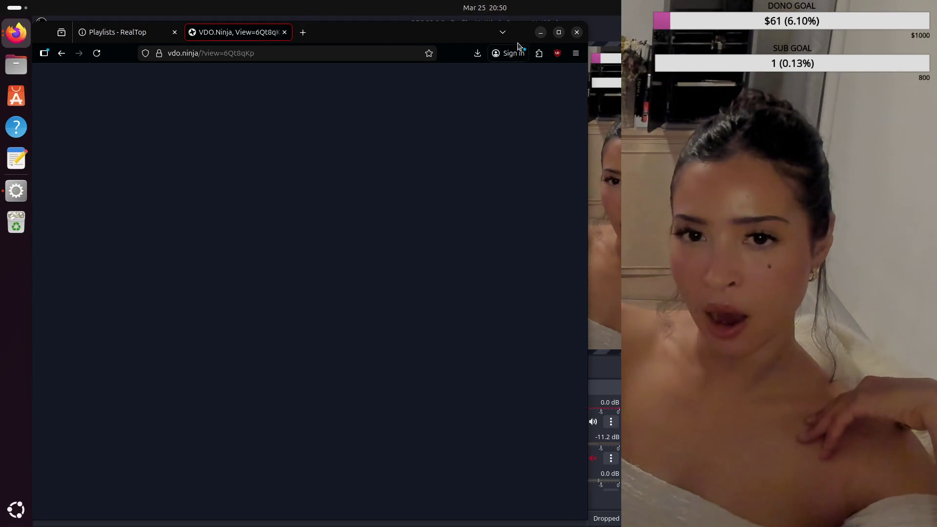
Step: Minimize Firefox so OBS Studio is back in front
{"action": "left_click", "coordinate": [539, 32]}
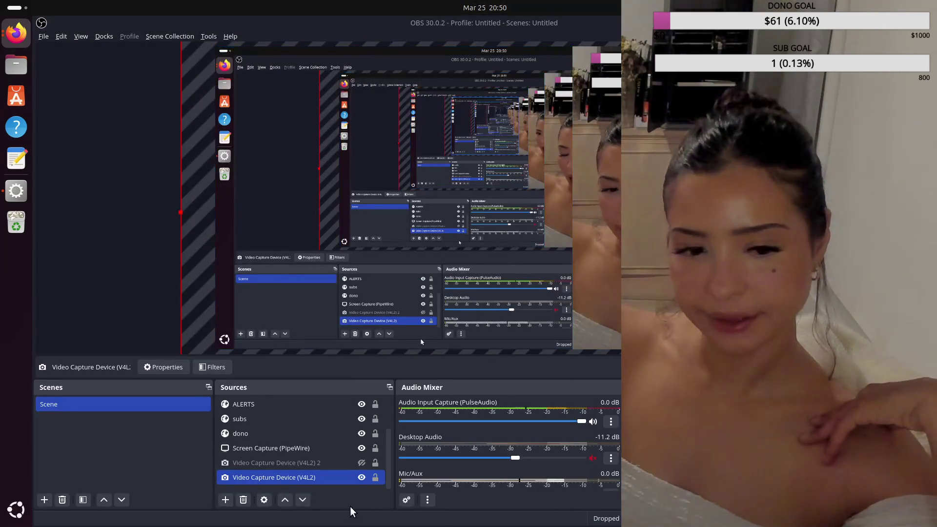
Step: Select Screen Capture (PipeWire) in the OBS Sources list and toggle its visibility
{"action": "left_click", "coordinate": [366, 447]}
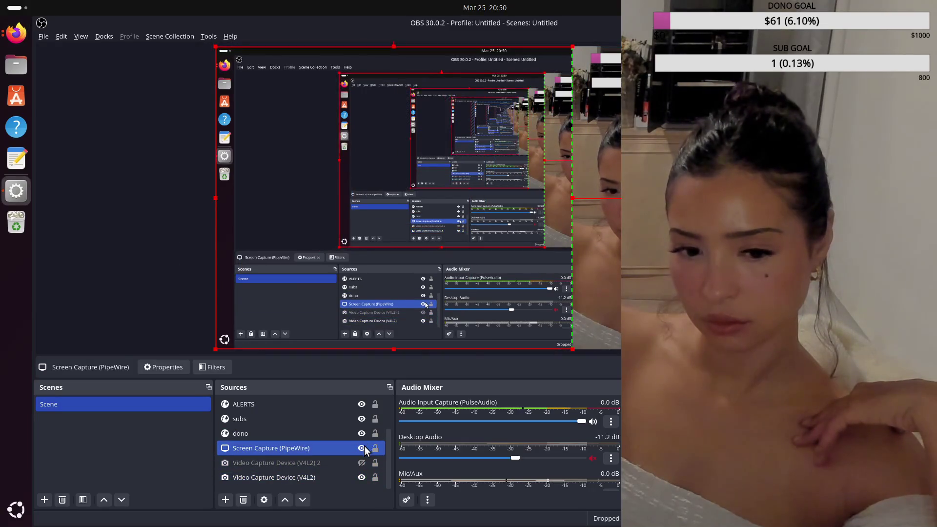
{"action": "left_click", "coordinate": [363, 448]}
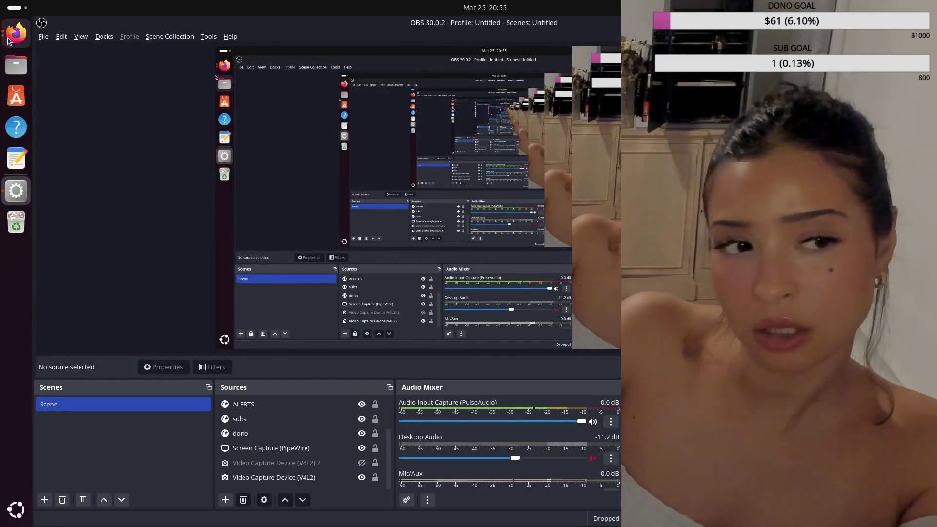
Step: Restore the Firefox window to the desktop and dismiss the window overview
{"action": "left_click", "coordinate": [17, 33]}
{"action": "left_click", "coordinate": [614, 355]}
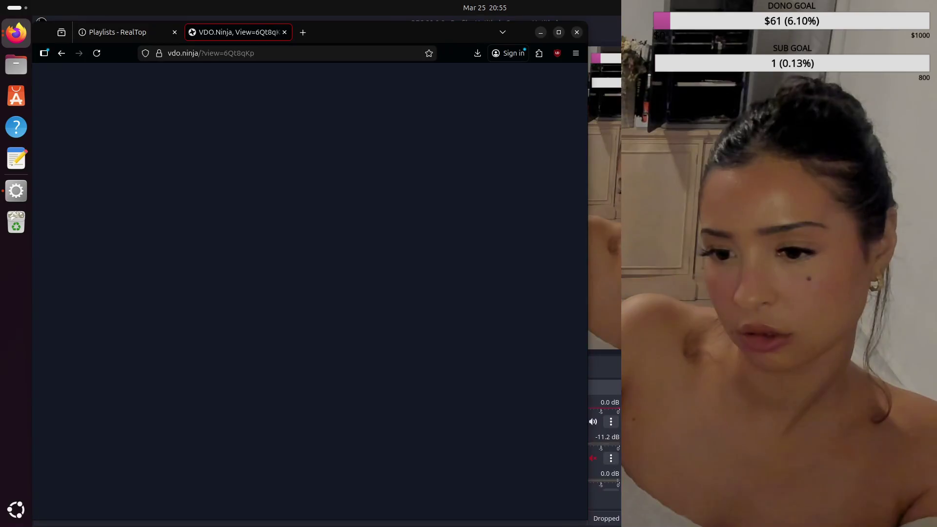
{"action": "left_click", "coordinate": [16, 33]}
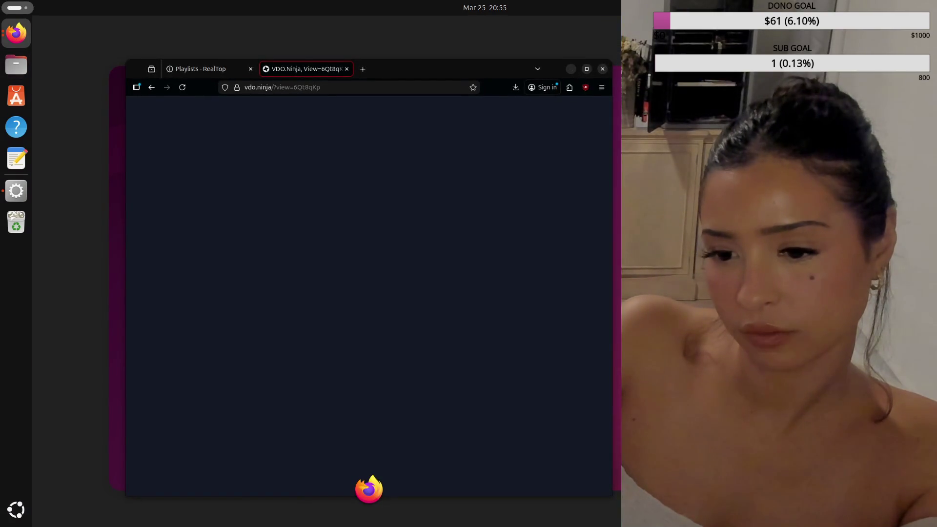
{"action": "key", "text": "Escape"}
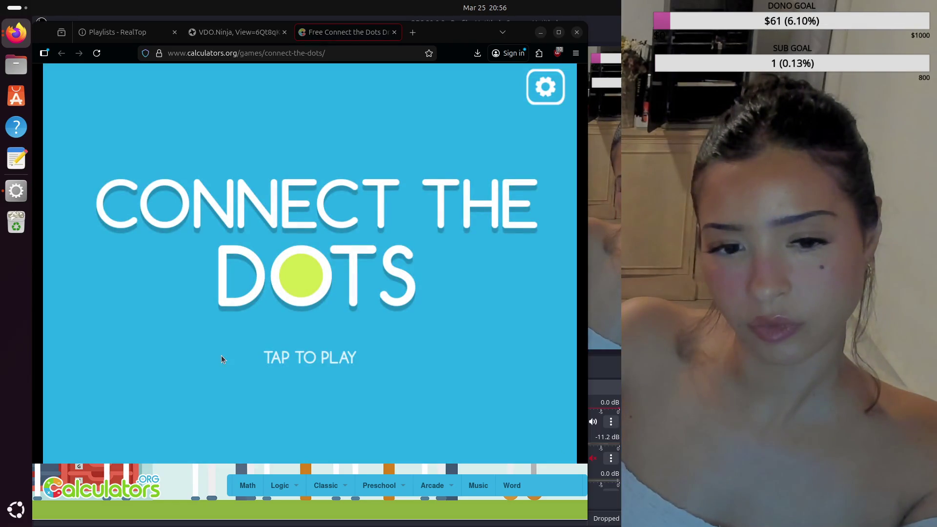
Step: Start Connect the Dots, cycle through the categories and begin with the ALL category
{"action": "left_click", "coordinate": [221, 359]}
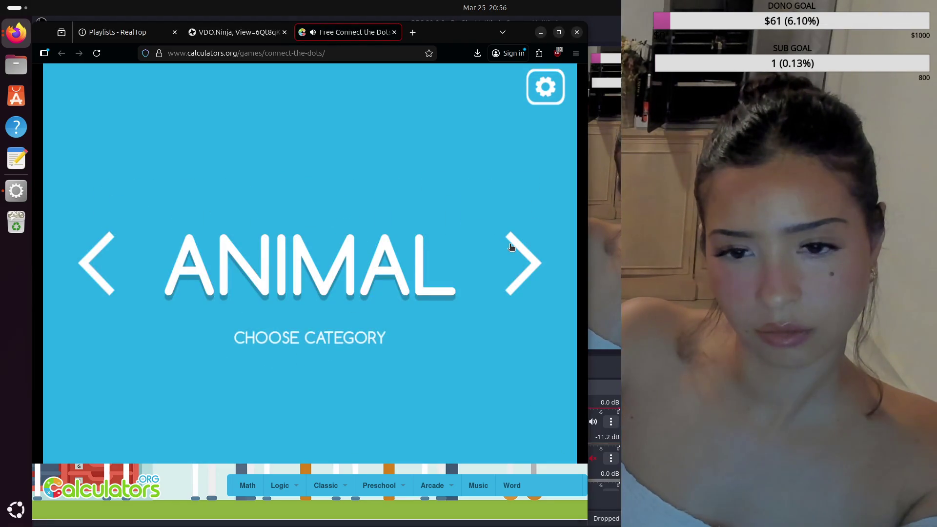
{"action": "left_click", "coordinate": [511, 247]}
{"action": "left_click", "coordinate": [511, 247]}
{"action": "left_click", "coordinate": [511, 247]}
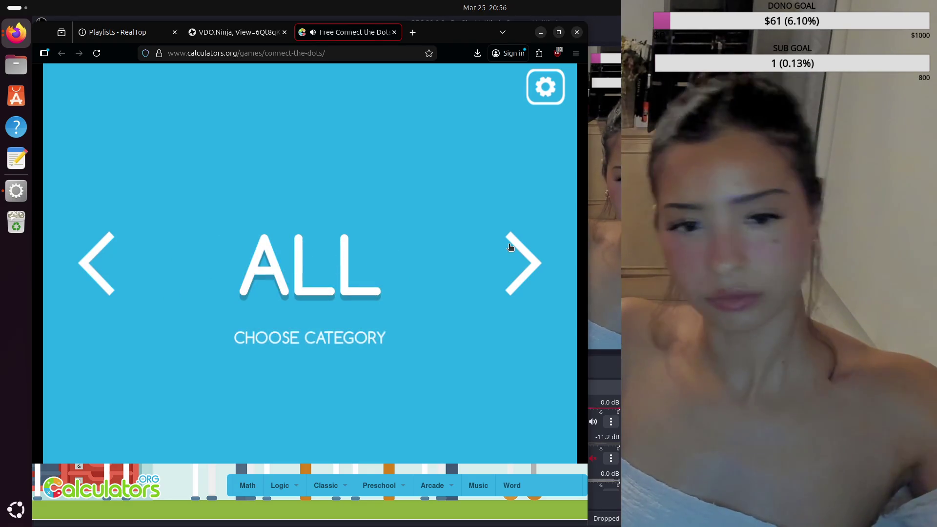
{"action": "left_click", "coordinate": [511, 246]}
{"action": "left_click", "coordinate": [507, 245]}
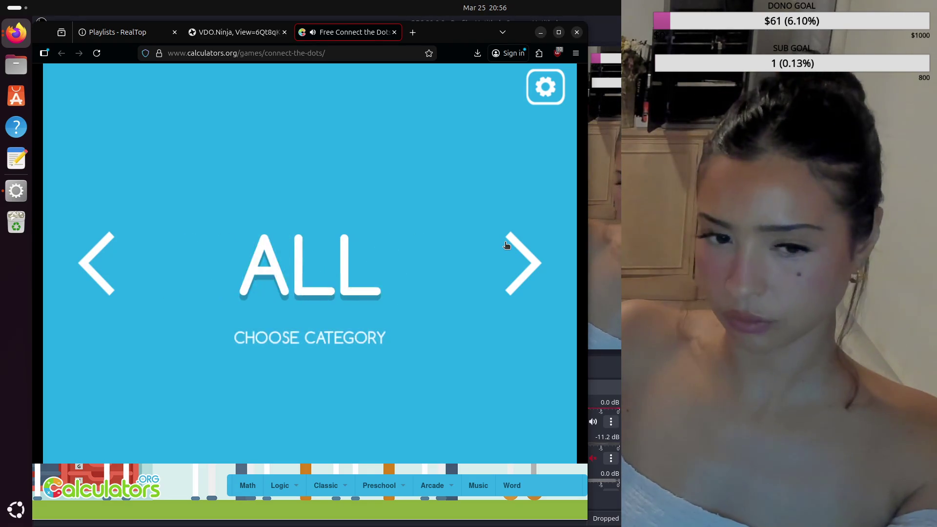
{"action": "left_click", "coordinate": [506, 244]}
{"action": "left_click", "coordinate": [504, 242]}
{"action": "left_click", "coordinate": [341, 341]}
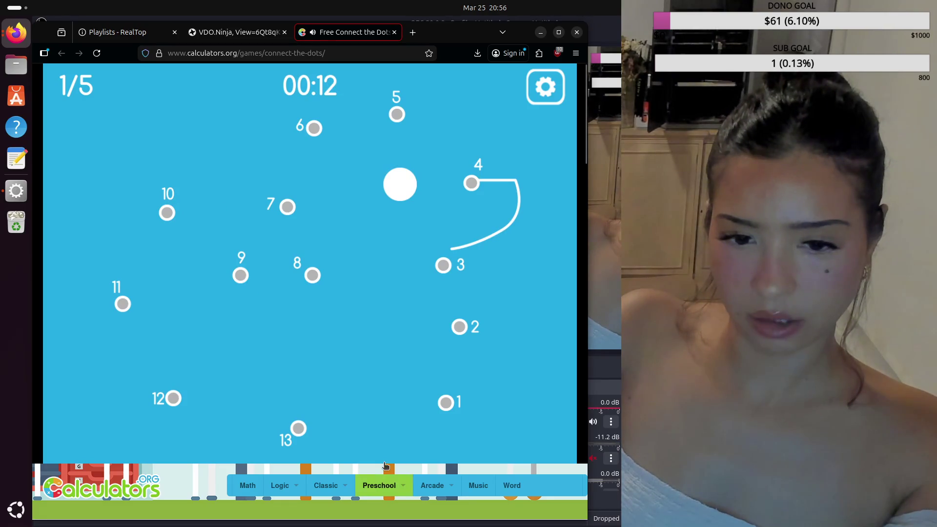
Step: Join dots 1–12 of the first puzzle and start the second before time runs out
{"action": "left_click_drag", "start_coordinate": [446, 401], "coordinate": [454, 353]}
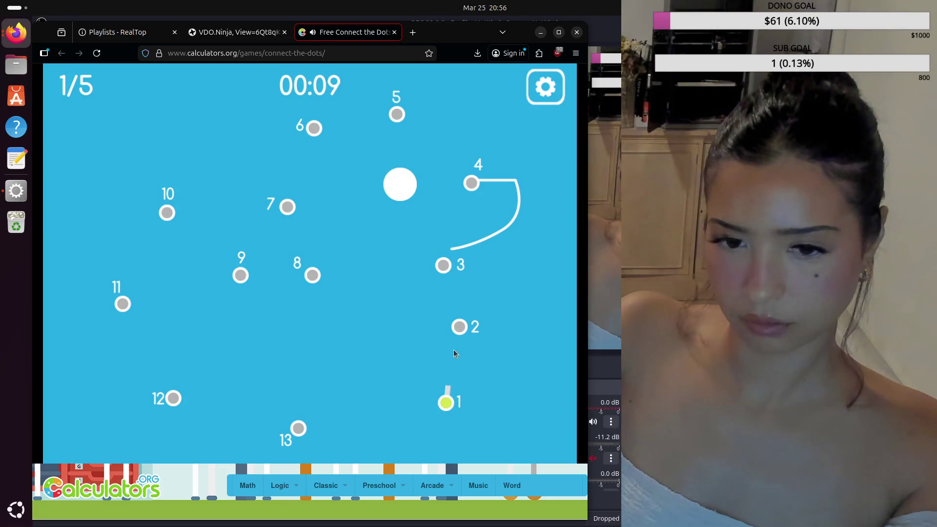
{"action": "mouse_move", "coordinate": [442, 266]}
{"action": "left_mouse_down"}
{"action": "mouse_move", "coordinate": [469, 185]}
{"action": "mouse_move", "coordinate": [382, 97]}
{"action": "mouse_move", "coordinate": [394, 108]}
{"action": "mouse_move", "coordinate": [301, 141]}
{"action": "mouse_move", "coordinate": [317, 114]}
{"action": "left_mouse_up"}
{"action": "left_click_drag", "start_coordinate": [304, 229], "coordinate": [312, 270]}
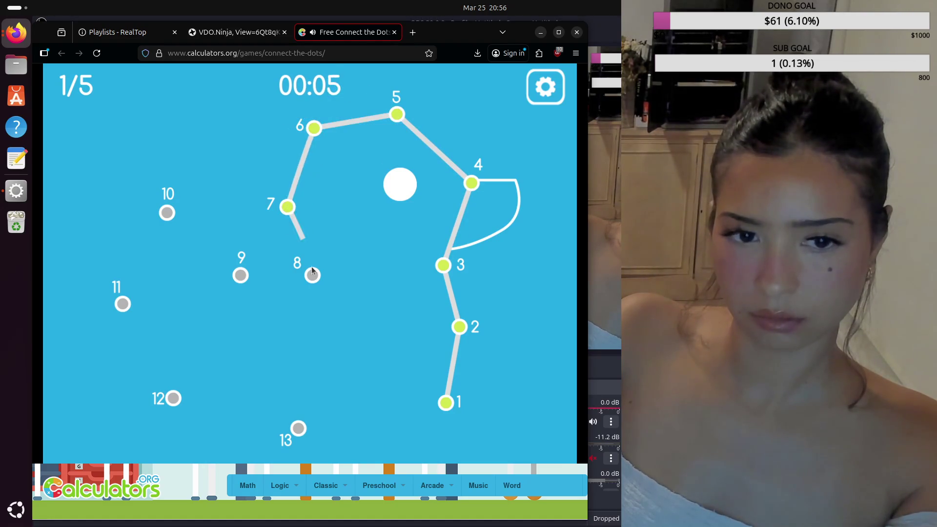
{"action": "mouse_move", "coordinate": [253, 282]}
{"action": "left_mouse_down"}
{"action": "mouse_move", "coordinate": [167, 211]}
{"action": "mouse_move", "coordinate": [124, 303]}
{"action": "mouse_move", "coordinate": [178, 399]}
{"action": "mouse_move", "coordinate": [300, 429]}
{"action": "mouse_move", "coordinate": [448, 395]}
{"action": "left_mouse_up"}
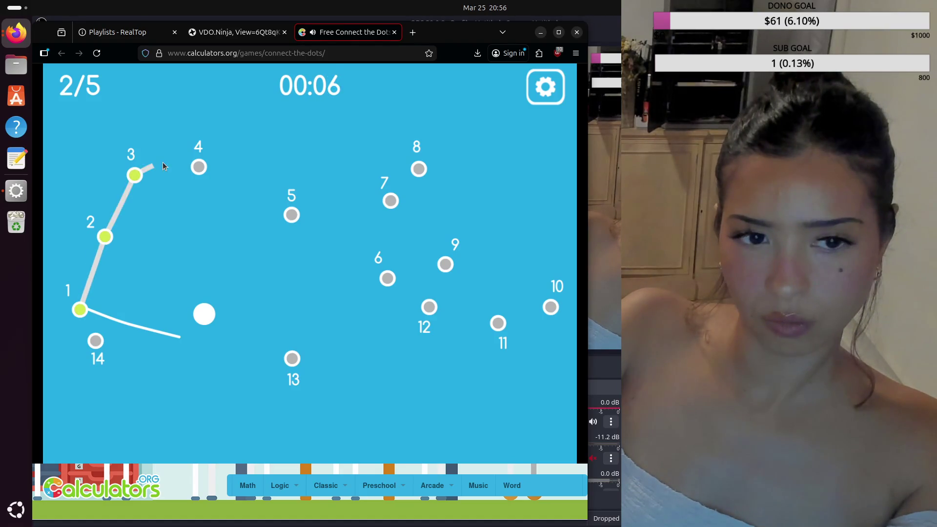
{"action": "mouse_move", "coordinate": [213, 172]}
{"action": "left_mouse_down"}
{"action": "mouse_move", "coordinate": [293, 214]}
{"action": "mouse_move", "coordinate": [324, 218]}
{"action": "mouse_move", "coordinate": [391, 279]}
{"action": "mouse_move", "coordinate": [391, 196]}
{"action": "mouse_move", "coordinate": [415, 182]}
{"action": "left_mouse_up"}
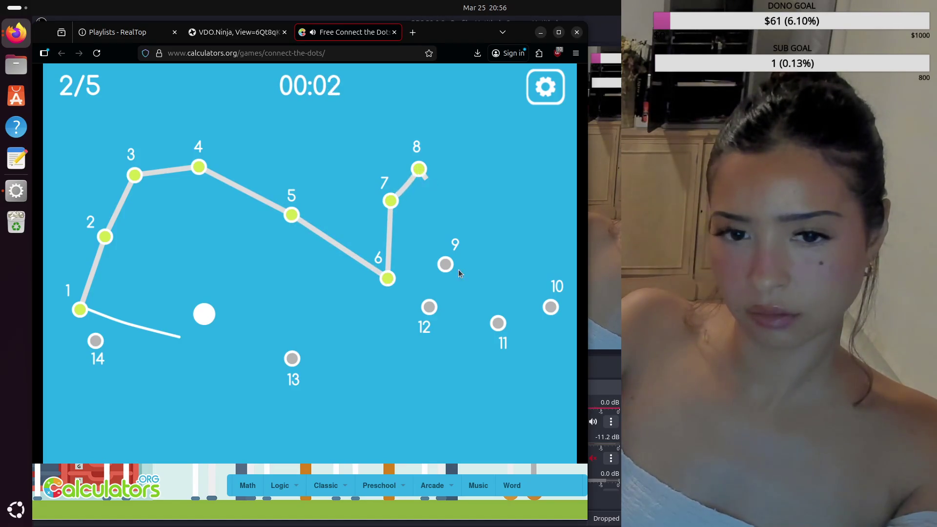
{"action": "left_click_drag", "start_coordinate": [452, 250], "coordinate": [446, 272]}
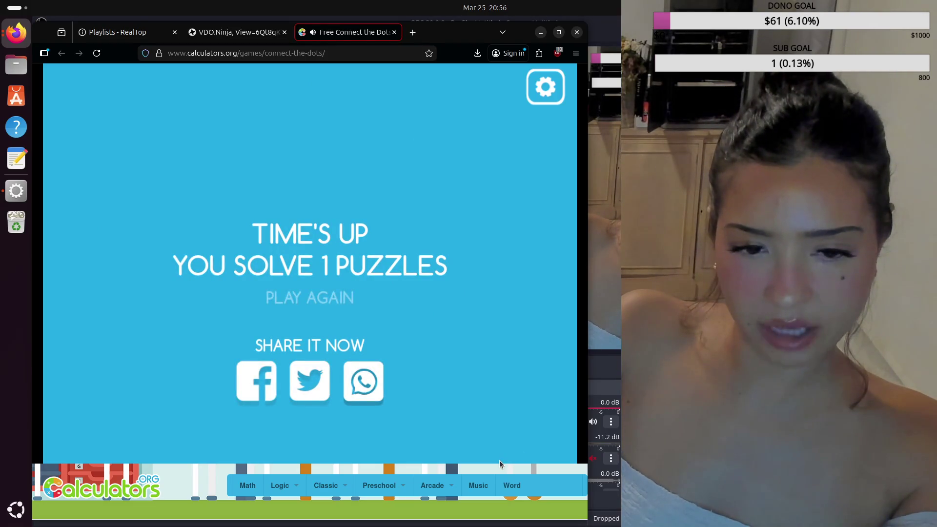
Step: Restart the ALL round, then solve puzzle 1 (dots 1–12) and puzzle 2 (dots 1–14)
{"action": "left_click", "coordinate": [324, 303]}
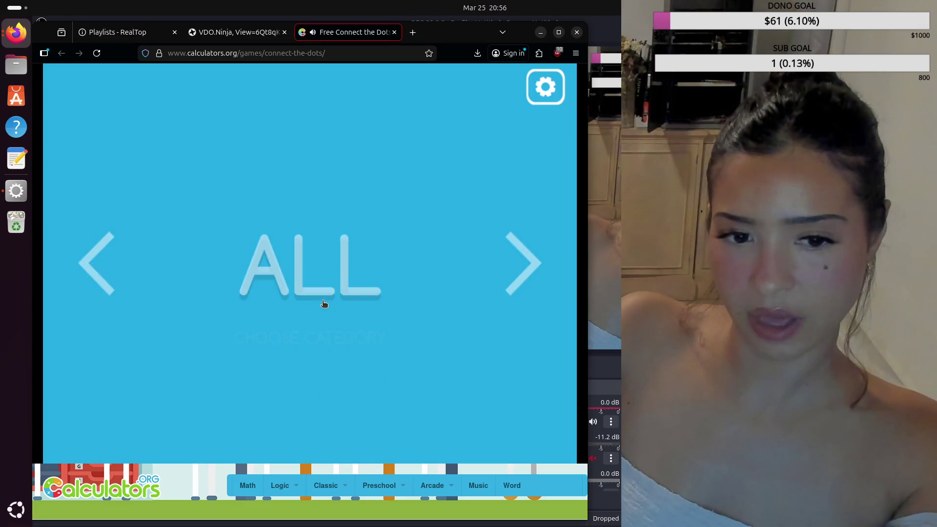
{"action": "left_click", "coordinate": [354, 308]}
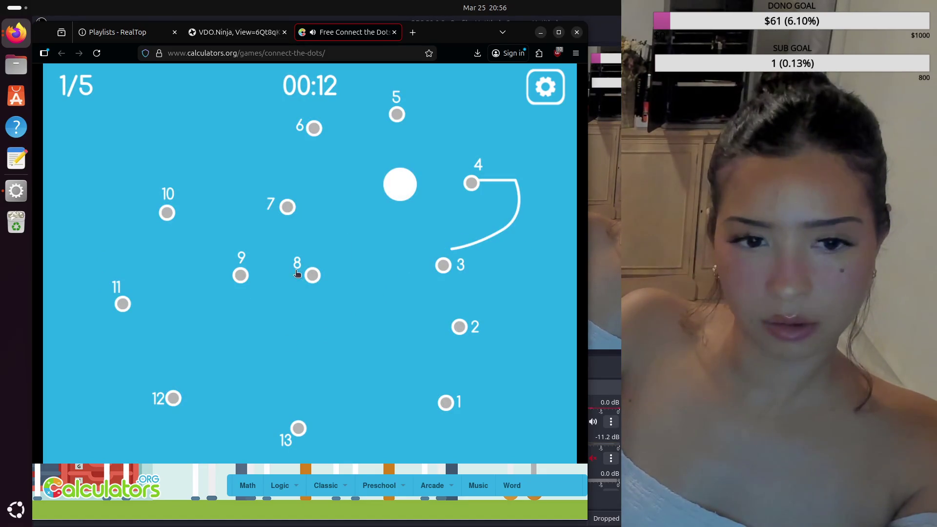
{"action": "mouse_move", "coordinate": [447, 402]}
{"action": "left_mouse_down"}
{"action": "mouse_move", "coordinate": [459, 215]}
{"action": "mouse_move", "coordinate": [473, 182]}
{"action": "mouse_move", "coordinate": [388, 106]}
{"action": "left_mouse_up"}
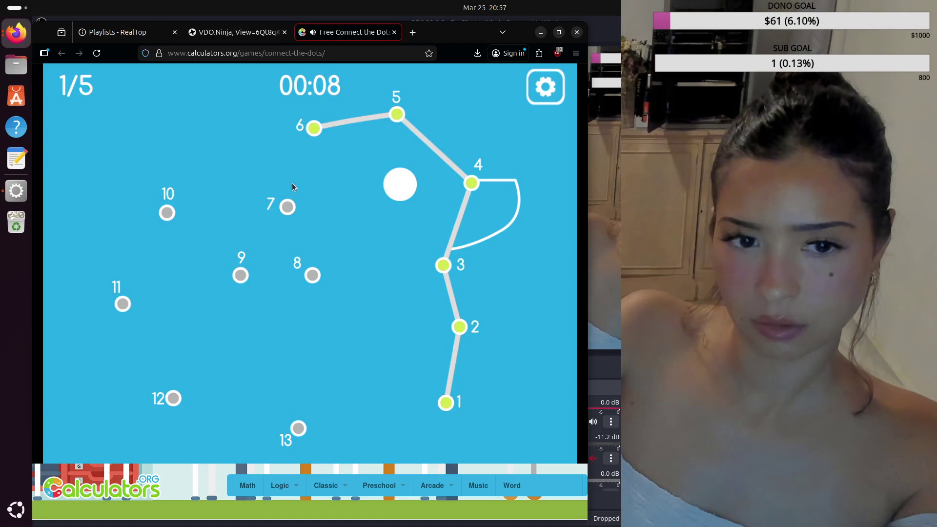
{"action": "mouse_move", "coordinate": [313, 276]}
{"action": "left_mouse_down"}
{"action": "mouse_move", "coordinate": [224, 259]}
{"action": "mouse_move", "coordinate": [167, 211]}
{"action": "mouse_move", "coordinate": [122, 304]}
{"action": "mouse_move", "coordinate": [177, 404]}
{"action": "mouse_move", "coordinate": [299, 428]}
{"action": "mouse_move", "coordinate": [446, 401]}
{"action": "left_mouse_up"}
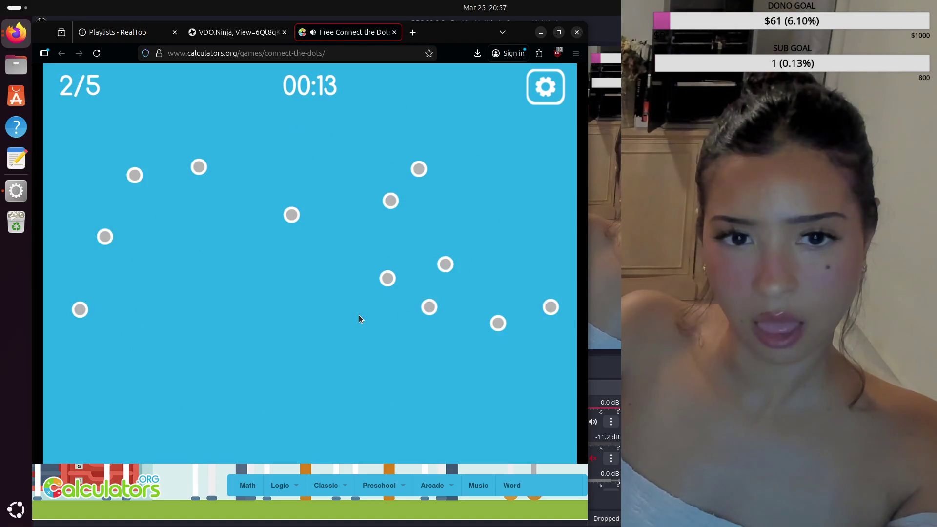
{"action": "left_click_drag", "start_coordinate": [83, 309], "coordinate": [85, 302]}
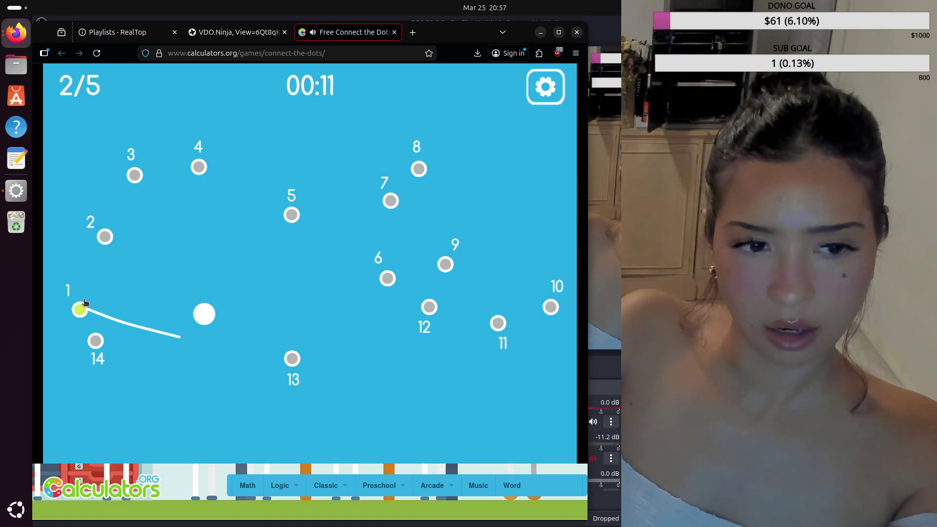
{"action": "mouse_move", "coordinate": [104, 235]}
{"action": "left_mouse_down"}
{"action": "mouse_move", "coordinate": [146, 167]}
{"action": "mouse_move", "coordinate": [303, 226]}
{"action": "mouse_move", "coordinate": [387, 276]}
{"action": "mouse_move", "coordinate": [390, 197]}
{"action": "mouse_move", "coordinate": [421, 170]}
{"action": "mouse_move", "coordinate": [481, 268]}
{"action": "mouse_move", "coordinate": [551, 305]}
{"action": "mouse_move", "coordinate": [500, 325]}
{"action": "left_mouse_up"}
{"action": "mouse_move", "coordinate": [420, 312]}
{"action": "left_mouse_down"}
{"action": "mouse_move", "coordinate": [324, 358]}
{"action": "mouse_move", "coordinate": [96, 337]}
{"action": "mouse_move", "coordinate": [79, 310]}
{"action": "left_mouse_up"}
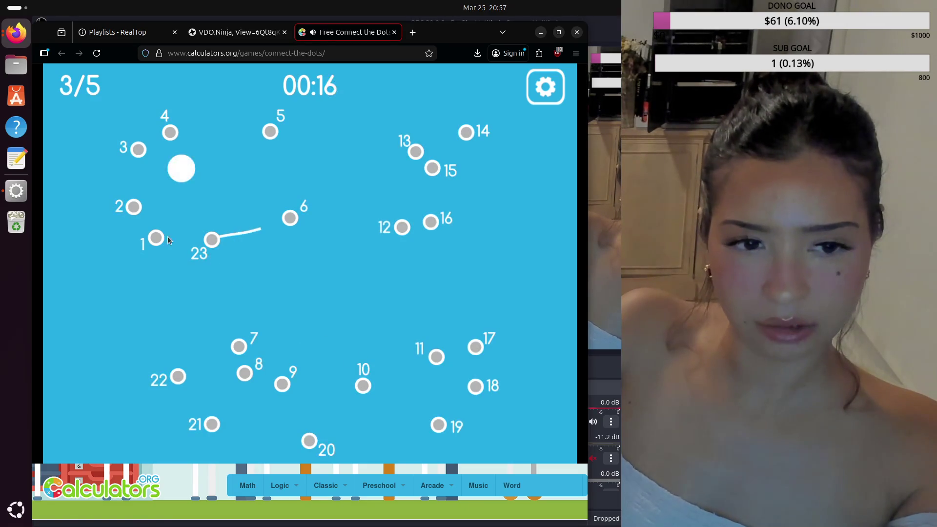
Step: Solve the duck-shaped third puzzle by connecting dots 1 through 20
{"action": "left_click_drag", "start_coordinate": [155, 239], "coordinate": [111, 157]}
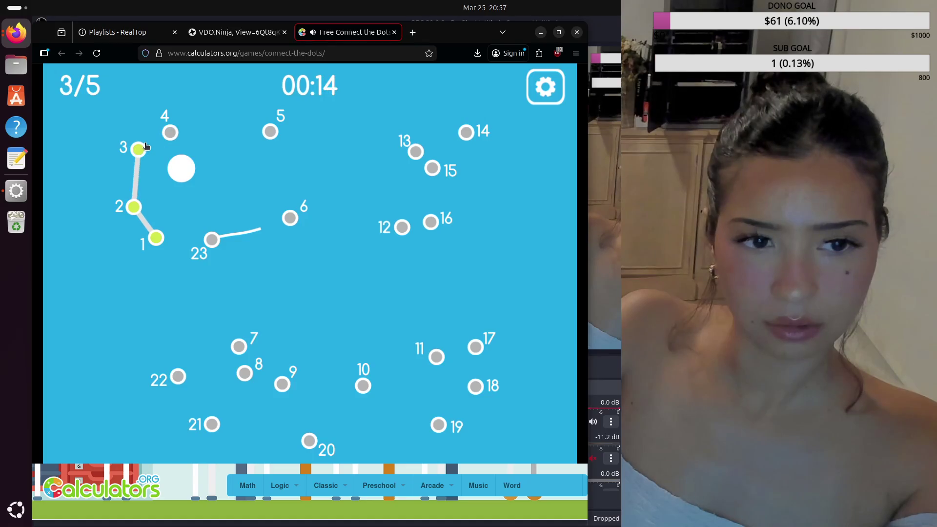
{"action": "mouse_move", "coordinate": [207, 129]}
{"action": "left_mouse_down"}
{"action": "mouse_move", "coordinate": [276, 130]}
{"action": "mouse_move", "coordinate": [290, 216]}
{"action": "left_mouse_up"}
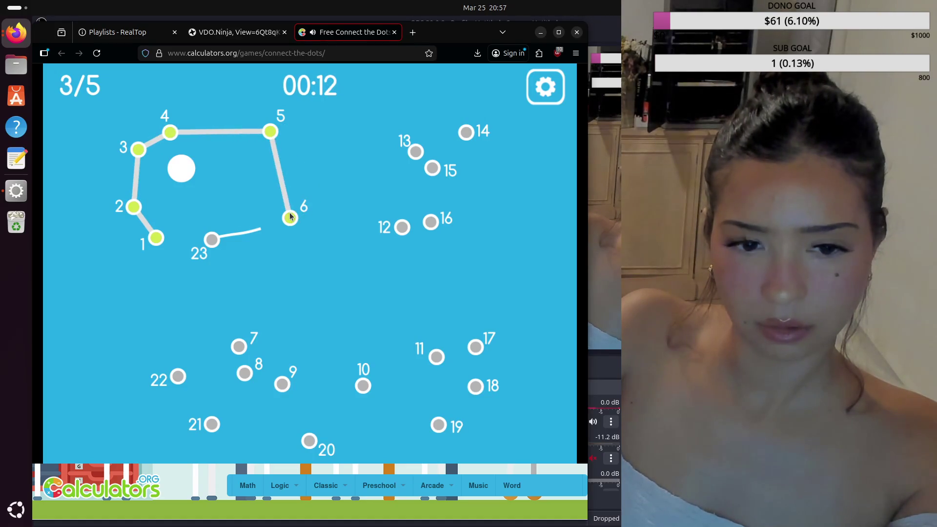
{"action": "mouse_move", "coordinate": [236, 333]}
{"action": "left_mouse_down"}
{"action": "mouse_move", "coordinate": [283, 380]}
{"action": "mouse_move", "coordinate": [362, 387]}
{"action": "mouse_move", "coordinate": [439, 356]}
{"action": "mouse_move", "coordinate": [406, 229]}
{"action": "mouse_move", "coordinate": [409, 174]}
{"action": "left_mouse_up"}
{"action": "left_click_drag", "start_coordinate": [470, 129], "coordinate": [432, 165]}
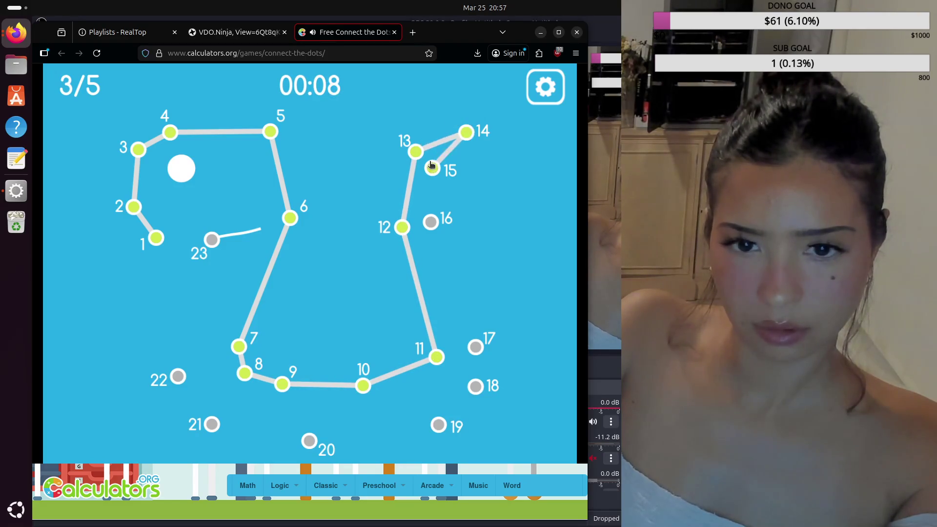
{"action": "left_click_drag", "start_coordinate": [430, 269], "coordinate": [439, 205]}
{"action": "mouse_move", "coordinate": [472, 369]}
{"action": "left_mouse_down"}
{"action": "mouse_move", "coordinate": [475, 344]}
{"action": "mouse_move", "coordinate": [476, 386]}
{"action": "mouse_move", "coordinate": [437, 425]}
{"action": "mouse_move", "coordinate": [250, 434]}
{"action": "mouse_move", "coordinate": [195, 420]}
{"action": "mouse_move", "coordinate": [210, 422]}
{"action": "mouse_move", "coordinate": [185, 373]}
{"action": "mouse_move", "coordinate": [213, 241]}
{"action": "mouse_move", "coordinate": [156, 239]}
{"action": "left_mouse_up"}
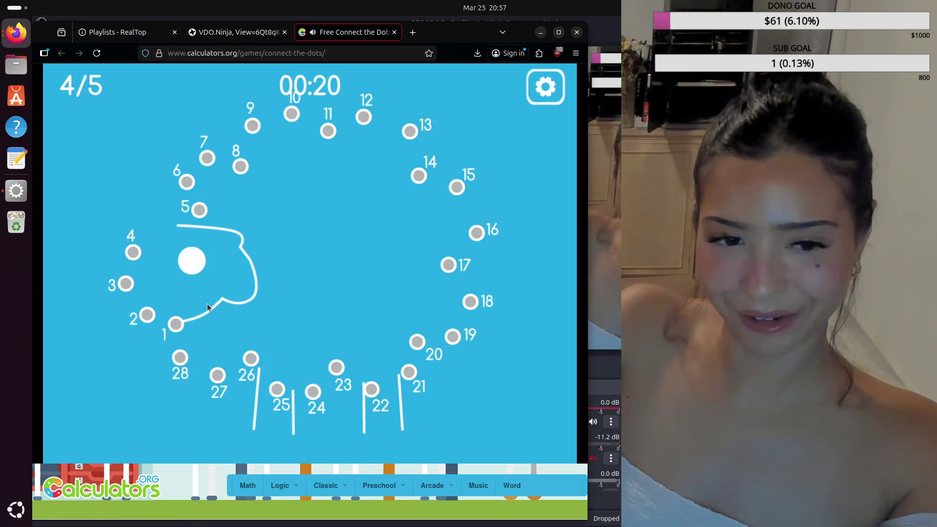
Step: Solve puzzle 4 by linking all 28 dots and closing the shape back to dot 1
{"action": "left_click_drag", "start_coordinate": [172, 327], "coordinate": [141, 316]}
{"action": "mouse_move", "coordinate": [150, 253]}
{"action": "left_mouse_down"}
{"action": "mouse_move", "coordinate": [198, 211]}
{"action": "mouse_move", "coordinate": [195, 200]}
{"action": "mouse_move", "coordinate": [227, 164]}
{"action": "left_mouse_up"}
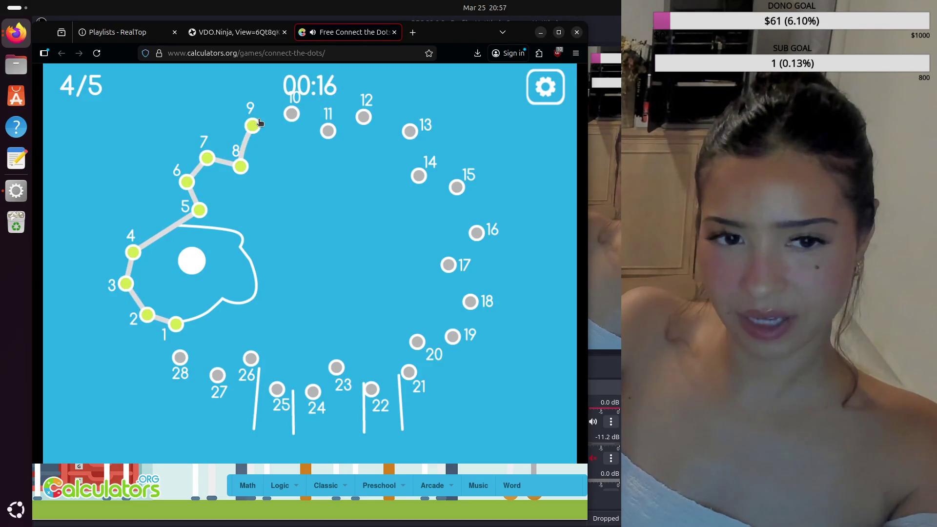
{"action": "left_click_drag", "start_coordinate": [294, 119], "coordinate": [409, 133]}
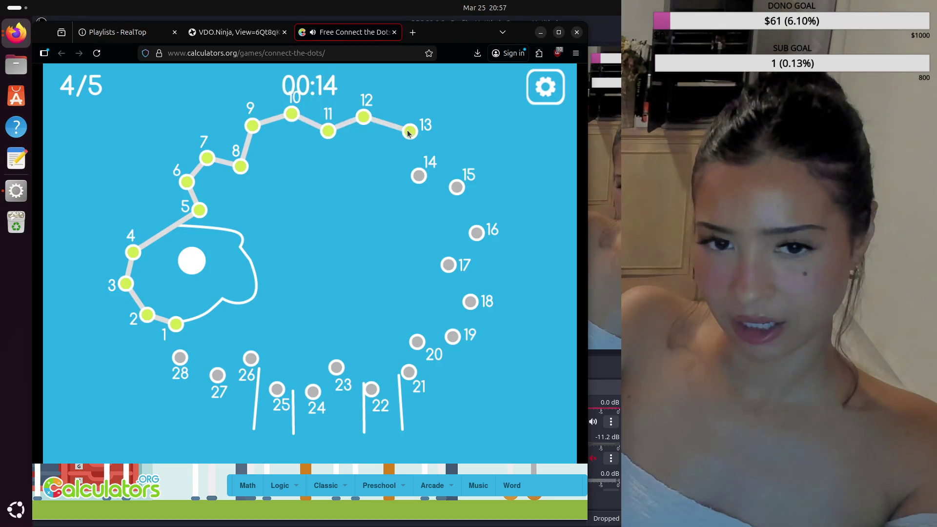
{"action": "left_click_drag", "start_coordinate": [426, 178], "coordinate": [473, 230]}
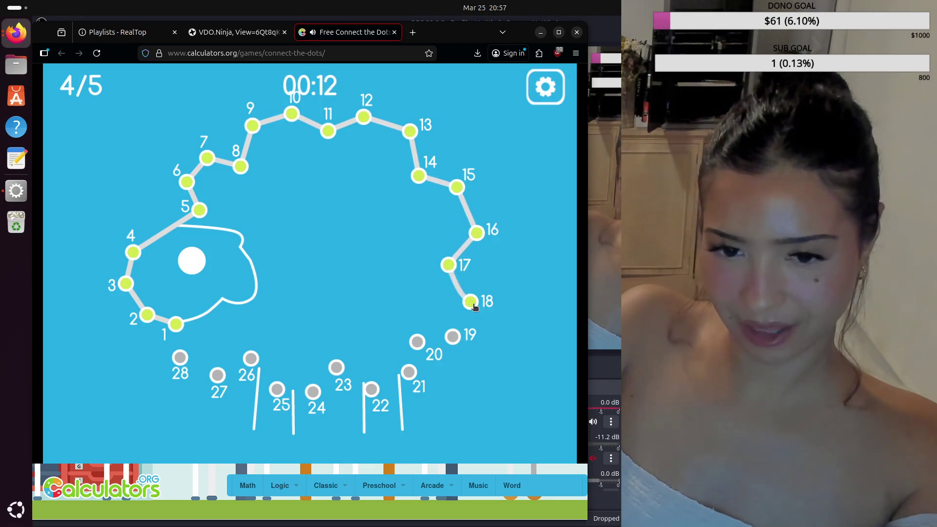
{"action": "left_click_drag", "start_coordinate": [452, 347], "coordinate": [413, 354]}
{"action": "left_click_drag", "start_coordinate": [377, 391], "coordinate": [336, 369]}
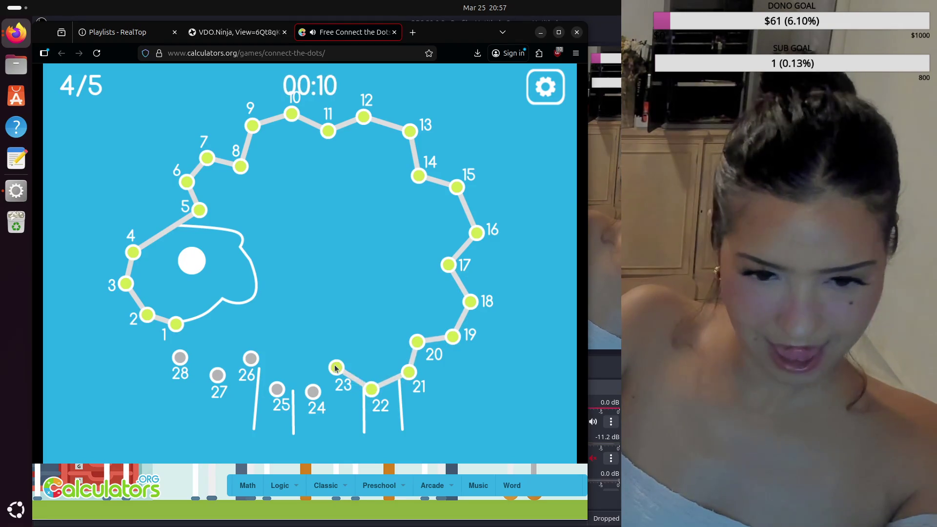
{"action": "mouse_move", "coordinate": [278, 394]}
{"action": "left_mouse_down"}
{"action": "mouse_move", "coordinate": [235, 376]}
{"action": "mouse_move", "coordinate": [206, 395]}
{"action": "mouse_move", "coordinate": [173, 318]}
{"action": "left_mouse_up"}
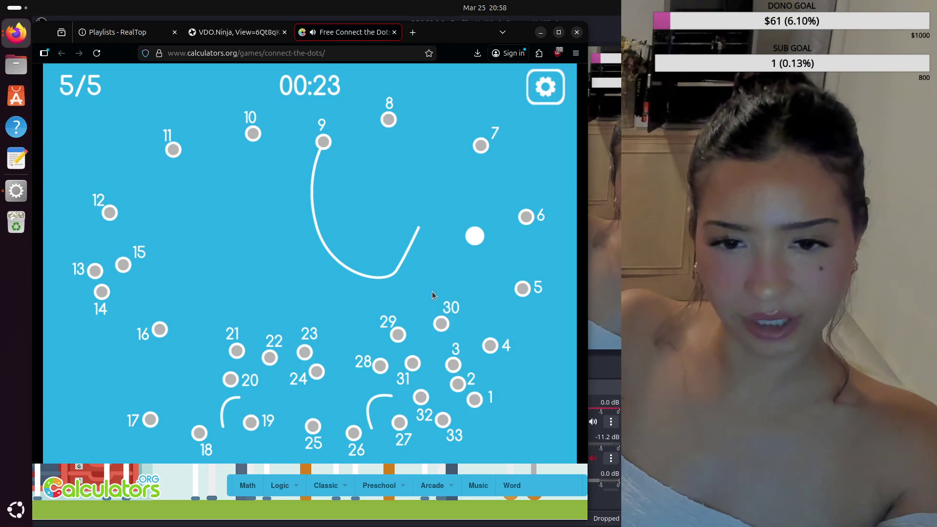
Step: Solve puzzle 5 by tracing dots 1 through 33 and closing the outline
{"action": "mouse_move", "coordinate": [462, 361]}
{"action": "left_mouse_down"}
{"action": "mouse_move", "coordinate": [491, 344]}
{"action": "mouse_move", "coordinate": [524, 282]}
{"action": "mouse_move", "coordinate": [528, 215]}
{"action": "mouse_move", "coordinate": [464, 133]}
{"action": "mouse_move", "coordinate": [475, 141]}
{"action": "mouse_move", "coordinate": [371, 93]}
{"action": "mouse_move", "coordinate": [370, 113]}
{"action": "left_mouse_up"}
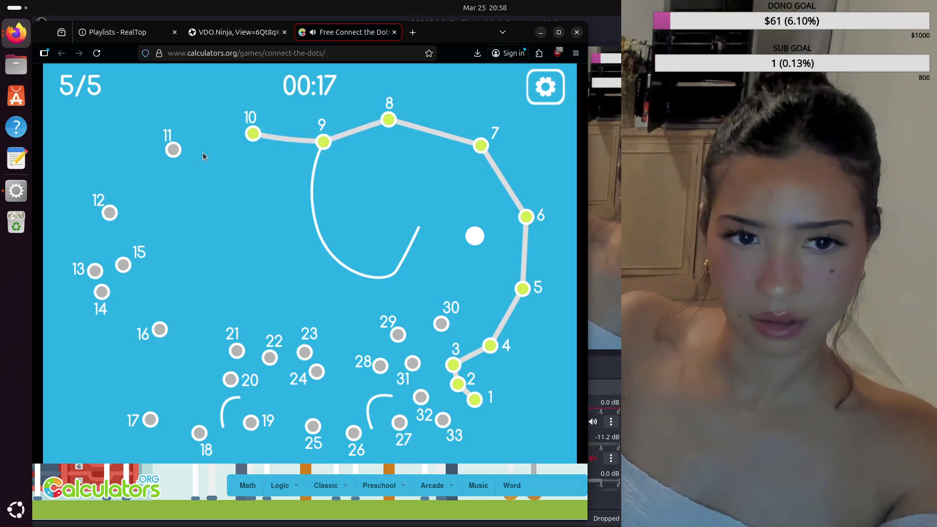
{"action": "mouse_move", "coordinate": [112, 216]}
{"action": "left_mouse_down"}
{"action": "mouse_move", "coordinate": [99, 292]}
{"action": "mouse_move", "coordinate": [159, 331]}
{"action": "mouse_move", "coordinate": [163, 382]}
{"action": "mouse_move", "coordinate": [152, 418]}
{"action": "mouse_move", "coordinate": [216, 432]}
{"action": "left_mouse_up"}
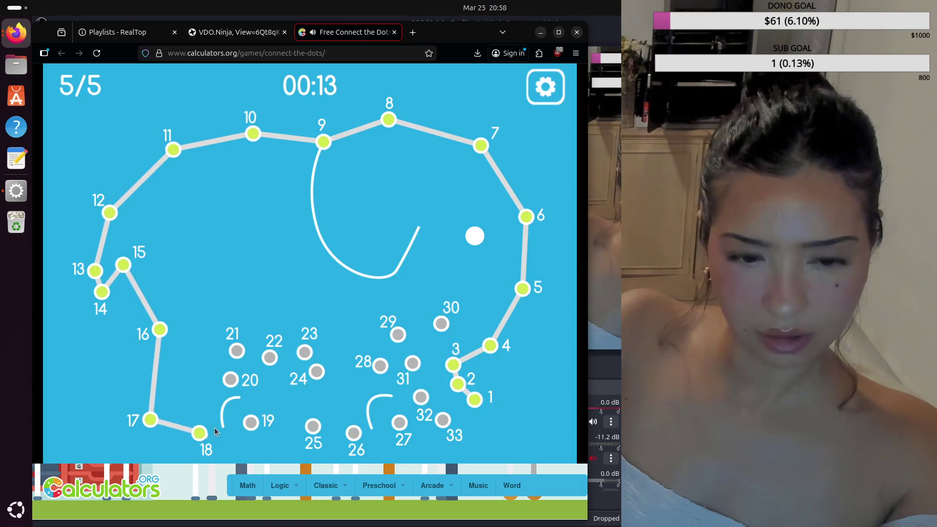
{"action": "mouse_move", "coordinate": [246, 344]}
{"action": "left_mouse_down"}
{"action": "mouse_move", "coordinate": [279, 362]}
{"action": "mouse_move", "coordinate": [326, 435]}
{"action": "mouse_move", "coordinate": [387, 374]}
{"action": "left_mouse_up"}
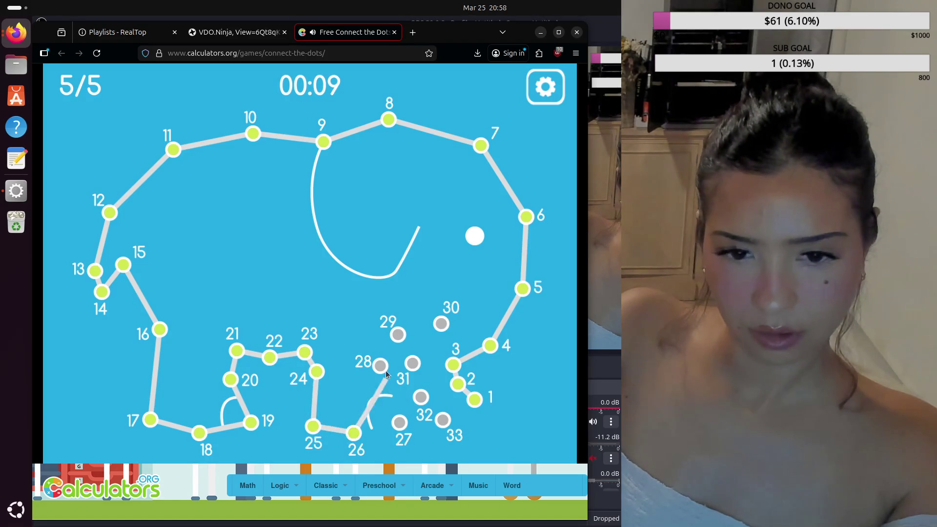
{"action": "mouse_move", "coordinate": [400, 409]}
{"action": "left_mouse_down"}
{"action": "mouse_move", "coordinate": [378, 390]}
{"action": "mouse_move", "coordinate": [411, 373]}
{"action": "left_mouse_up"}
{"action": "mouse_move", "coordinate": [429, 319]}
{"action": "left_mouse_down"}
{"action": "mouse_move", "coordinate": [439, 326]}
{"action": "mouse_move", "coordinate": [418, 393]}
{"action": "left_mouse_up"}
{"action": "left_click_drag", "start_coordinate": [453, 430], "coordinate": [474, 400]}
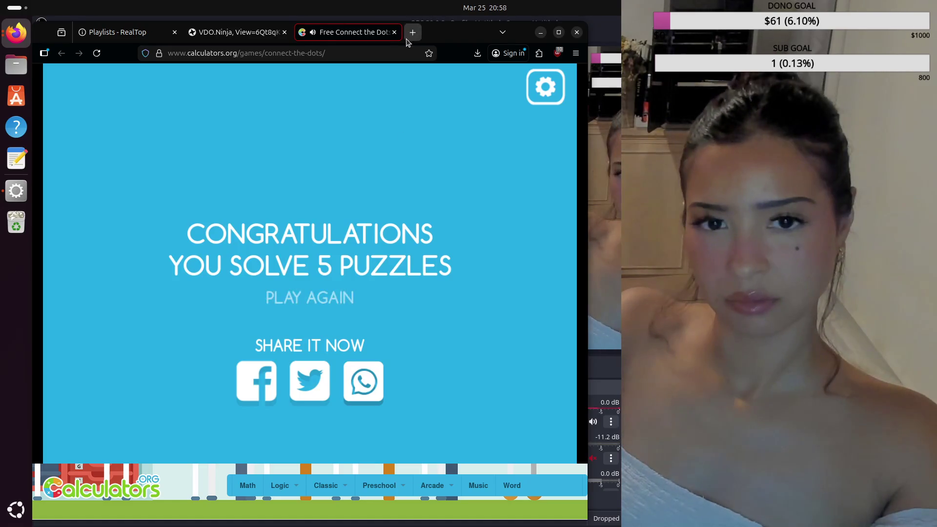
Step: Close the game tab, minimize Firefox, and hide Screen Capture (PipeWire) in OBS
{"action": "left_click", "coordinate": [394, 32]}
{"action": "left_click", "coordinate": [540, 33]}
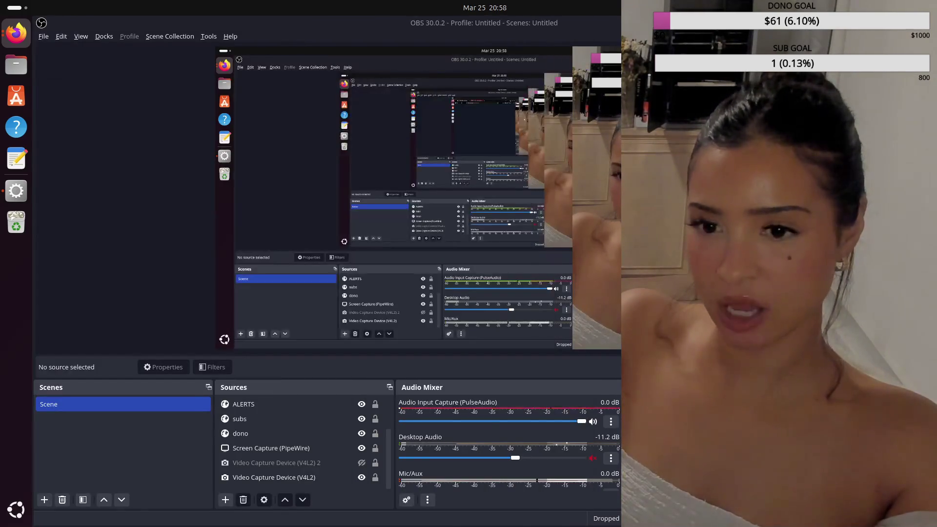
{"action": "left_click", "coordinate": [360, 448]}
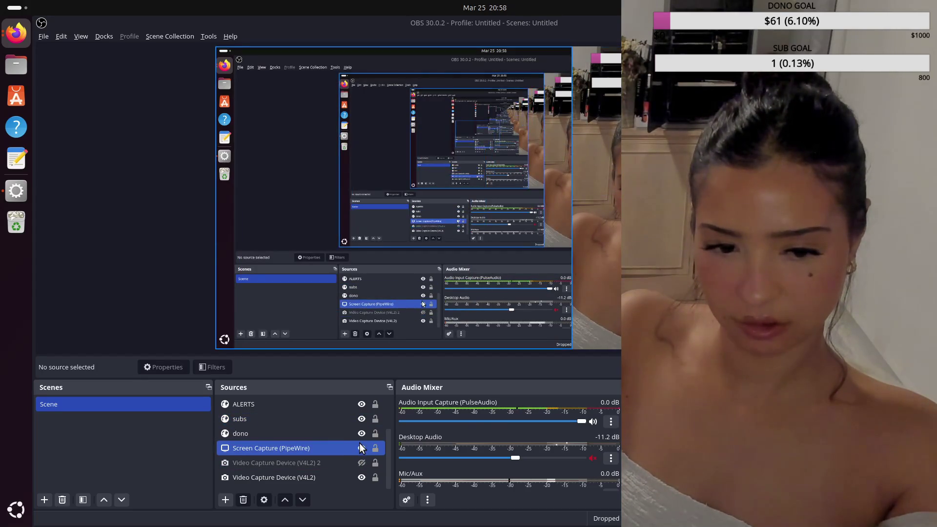
{"action": "left_click", "coordinate": [357, 443]}
{"action": "left_click", "coordinate": [360, 449]}
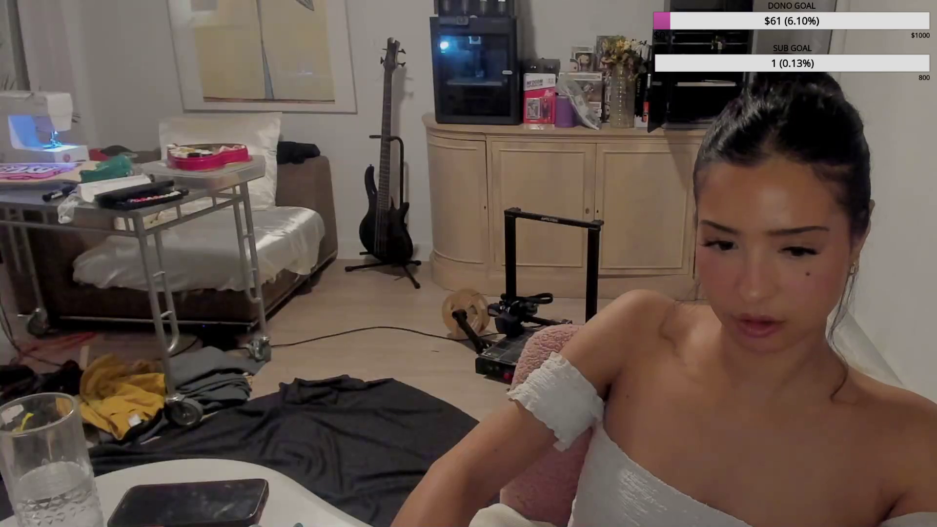